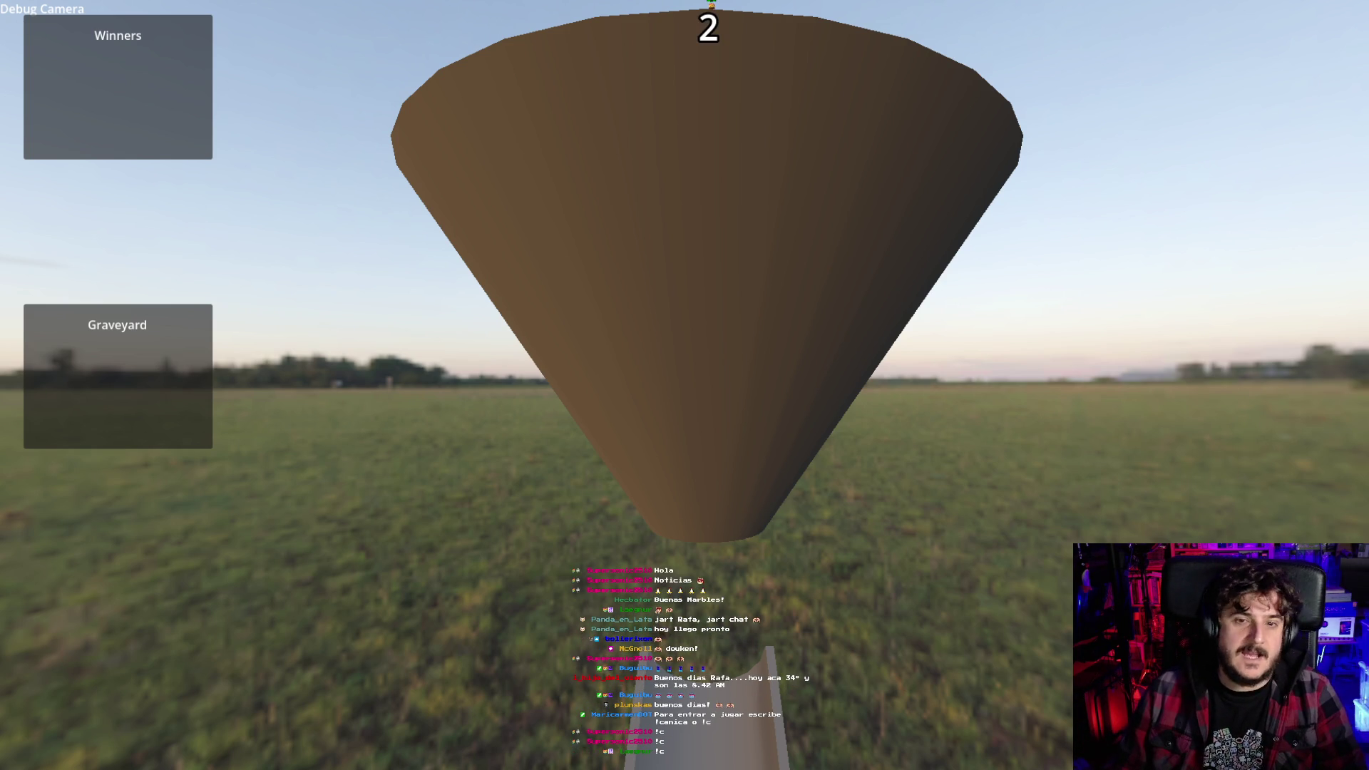
Step: Turn on the debug camera's free movement in the Marbles lobby
left_click(703, 346)
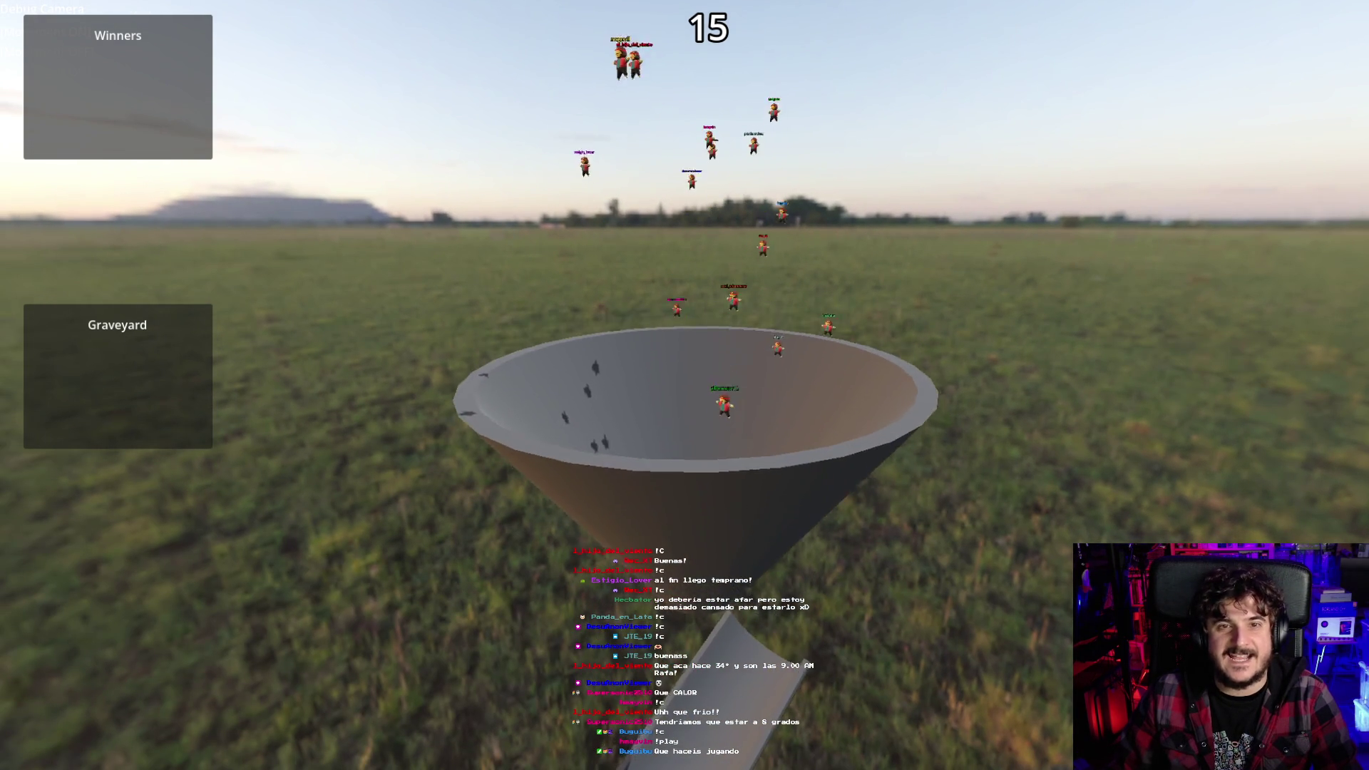
Step: Toggle the debug camera with M while the marbles pour into the funnel
key("m")
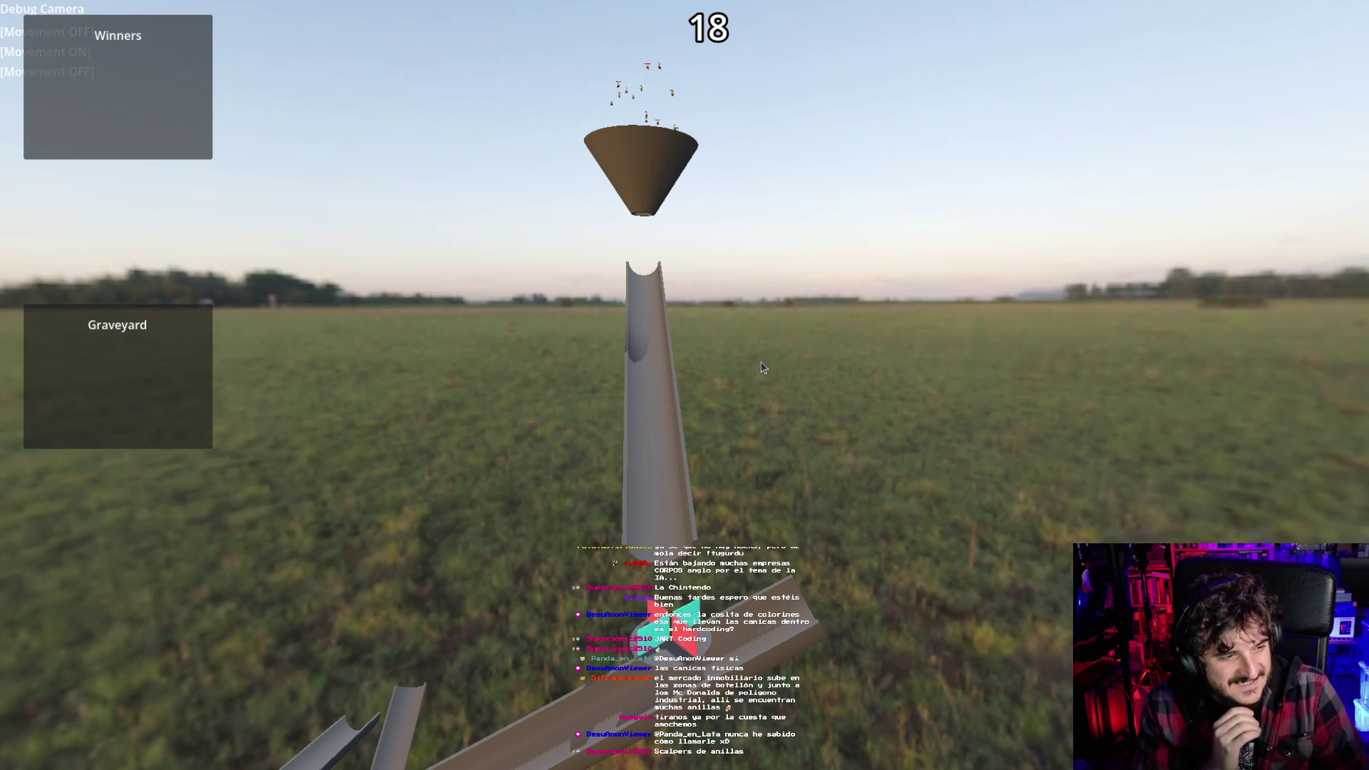
Step: Re-enable free camera movement and fly sideways and back to sit beside the tall tube
left_click(747, 396)
key("d")
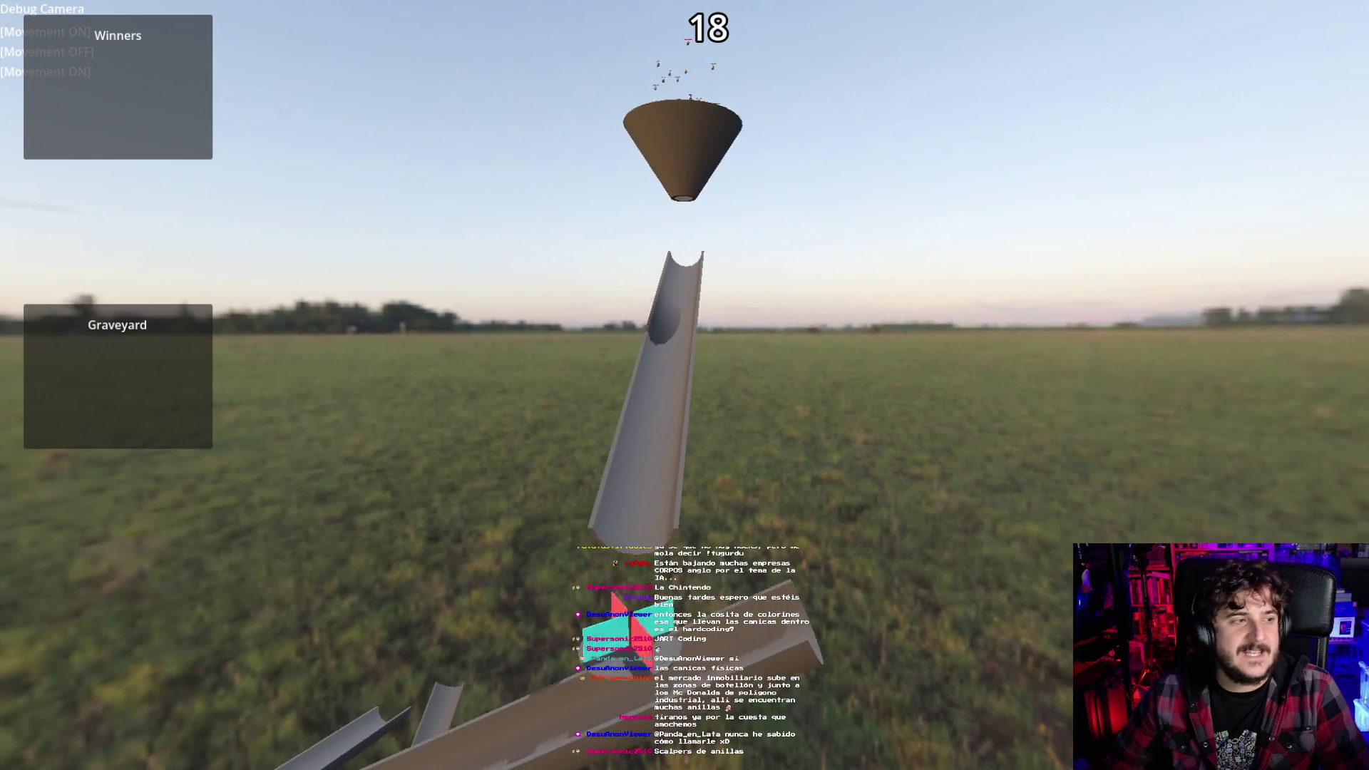
key("s")
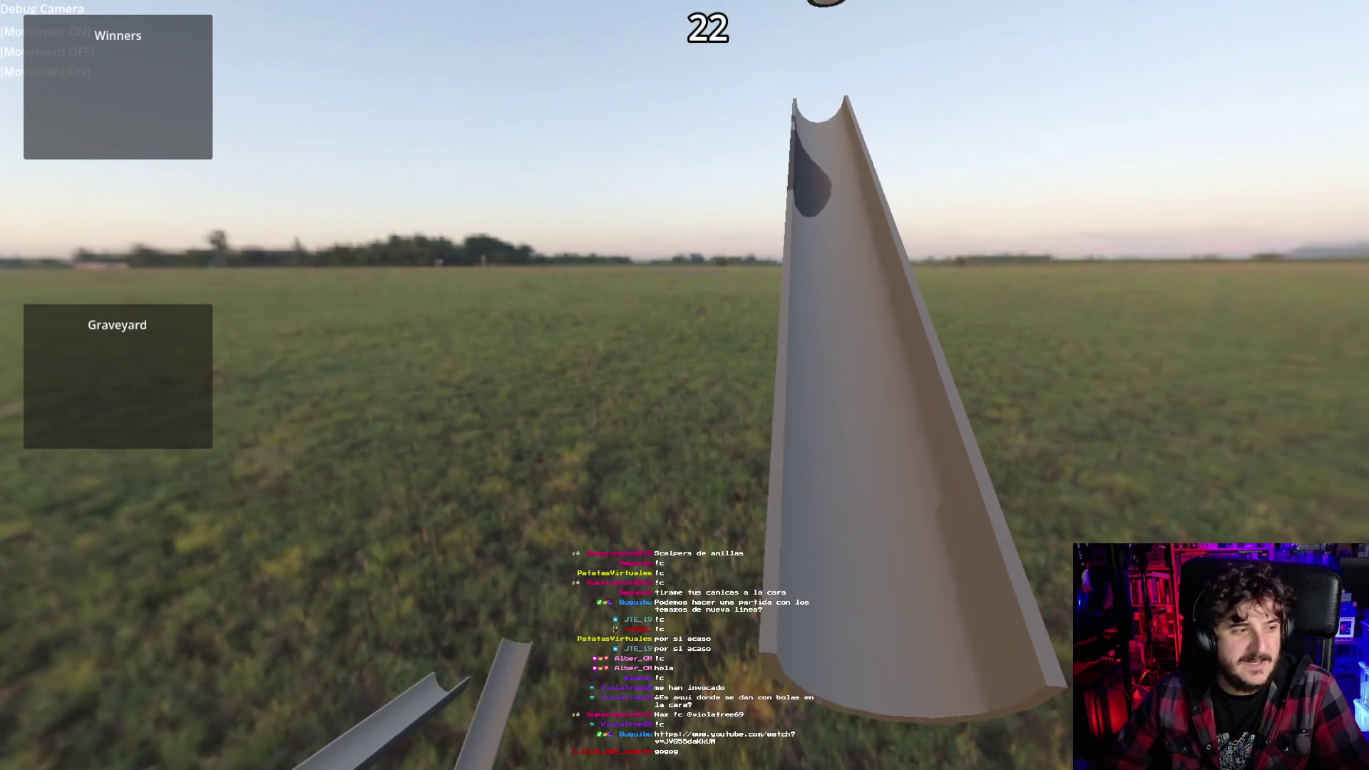
Step: Pause free camera movement, then re-enable it and fly onto the ramp beside a marble
key("m")
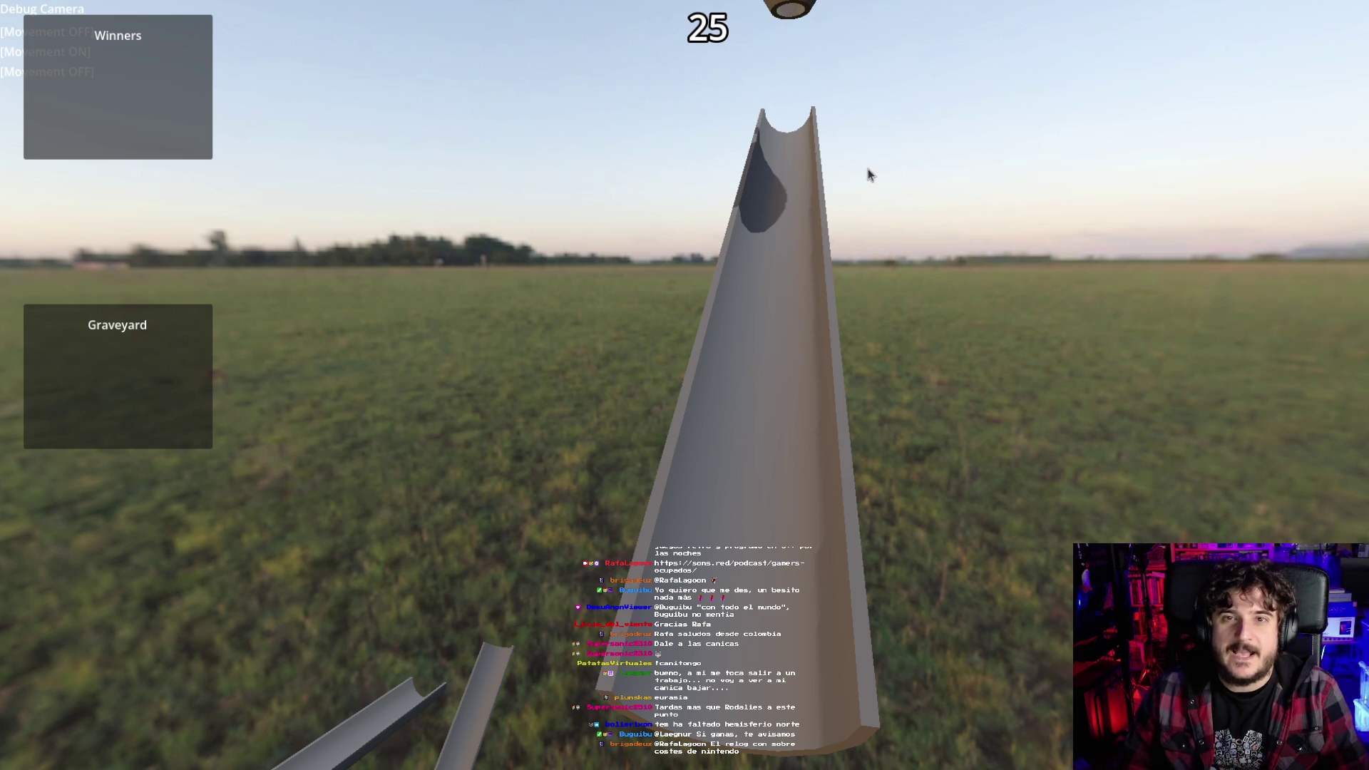
left_click(841, 248)
key("s")
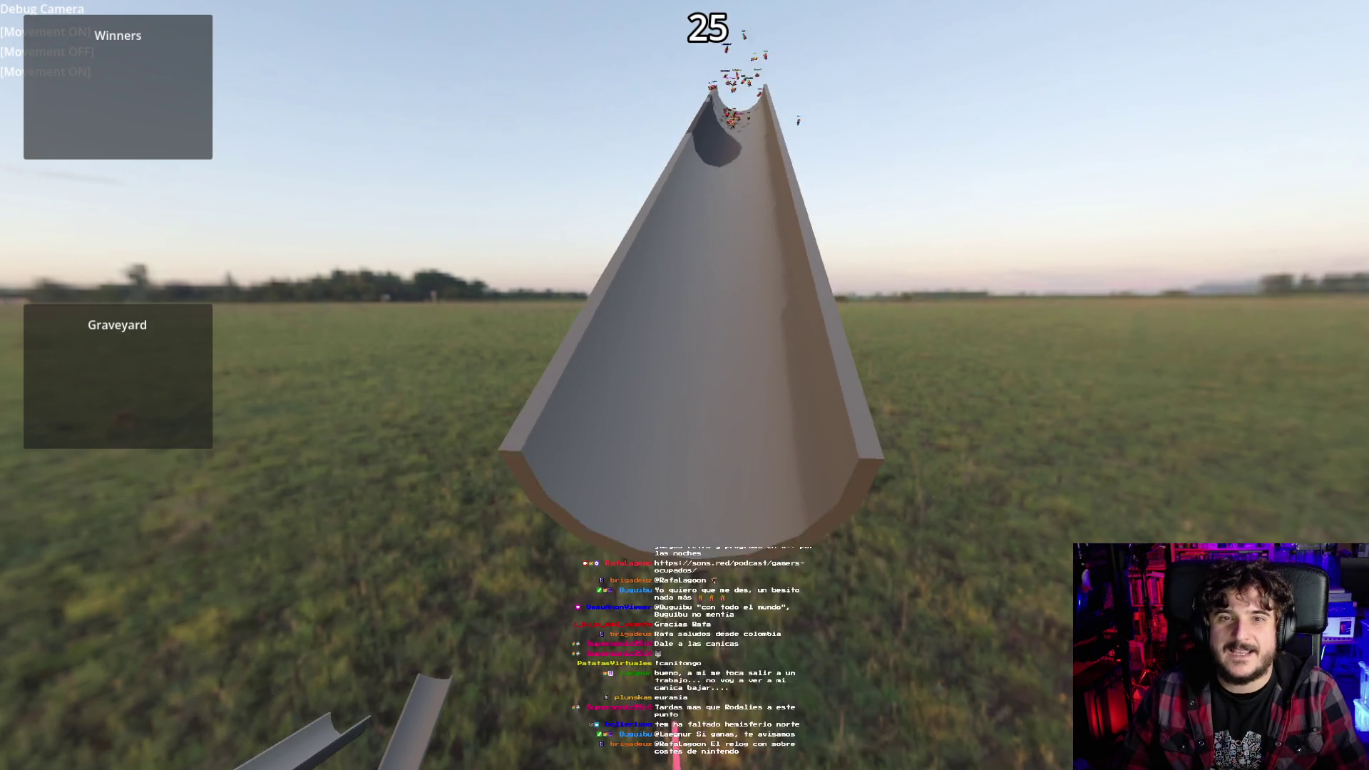
key("s")
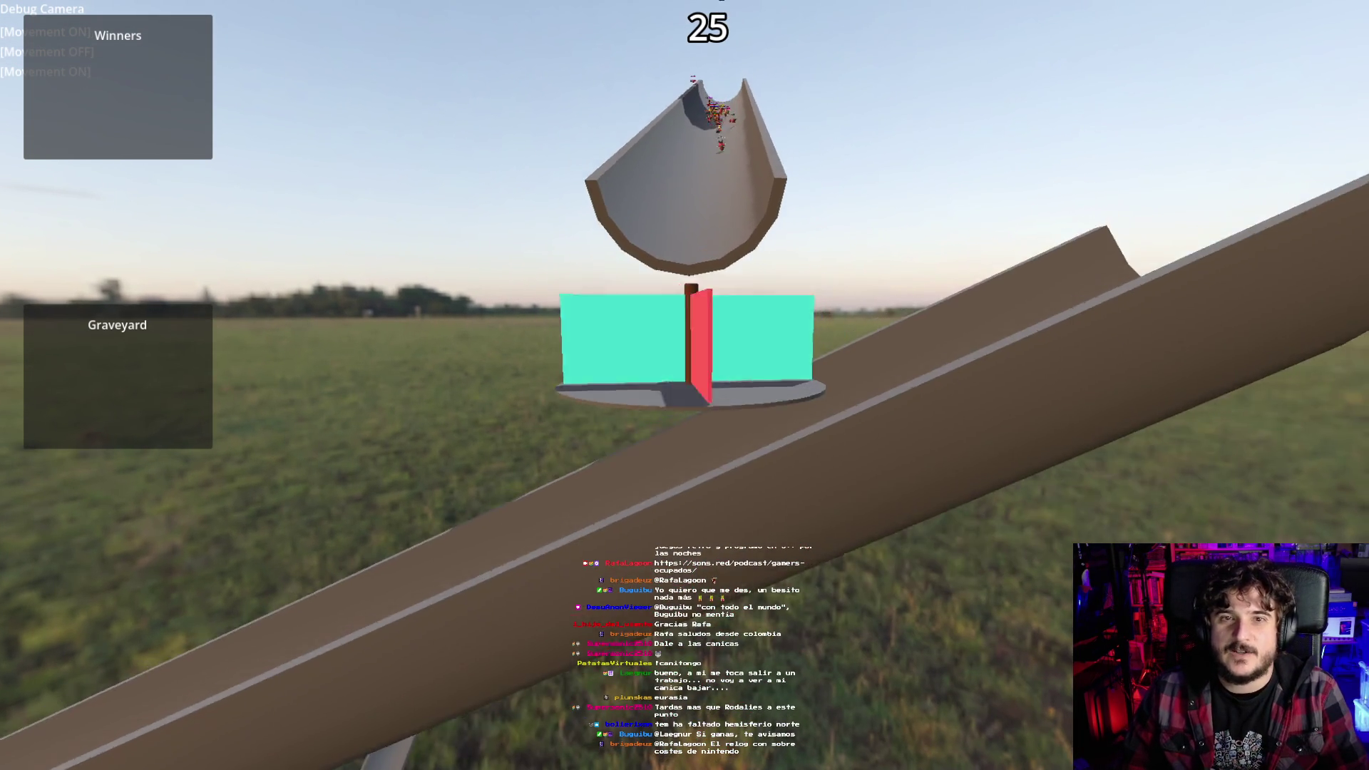
key("d")
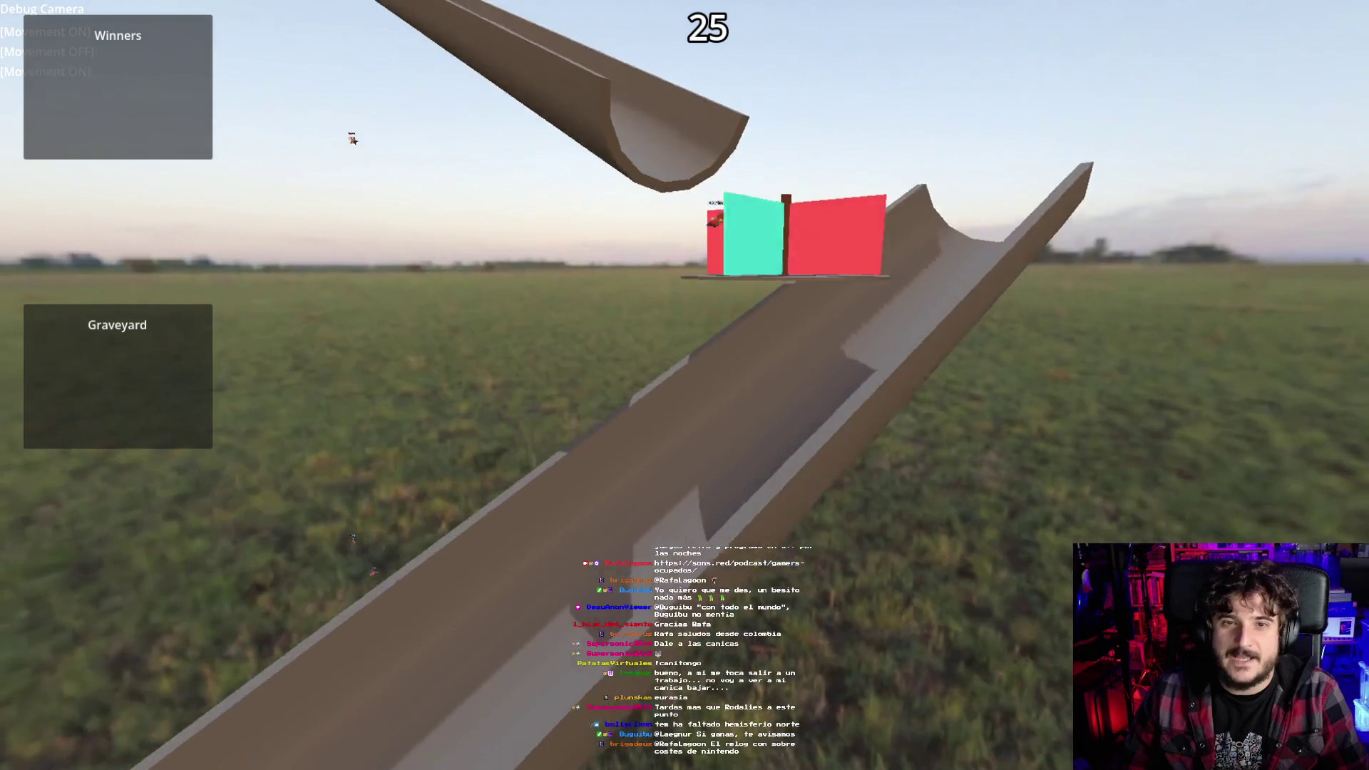
key("s")
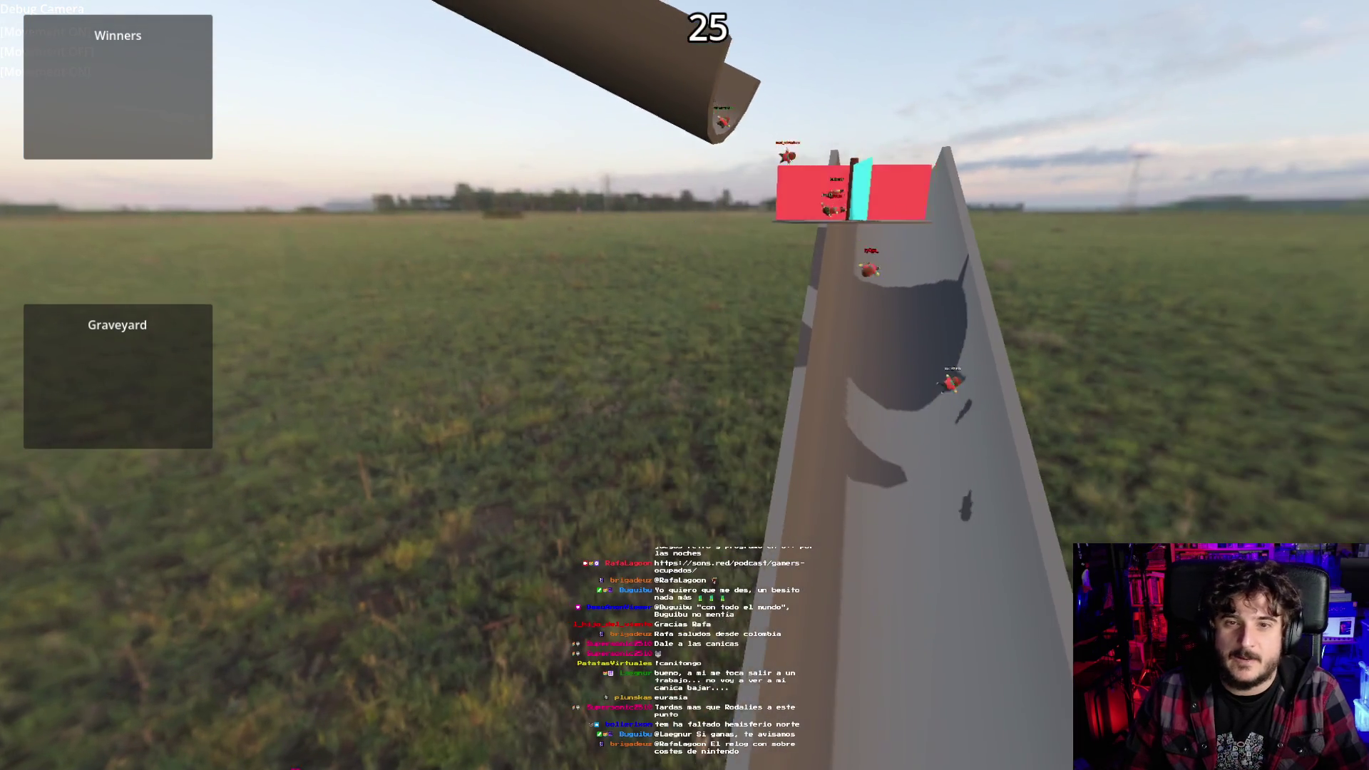
key("w")
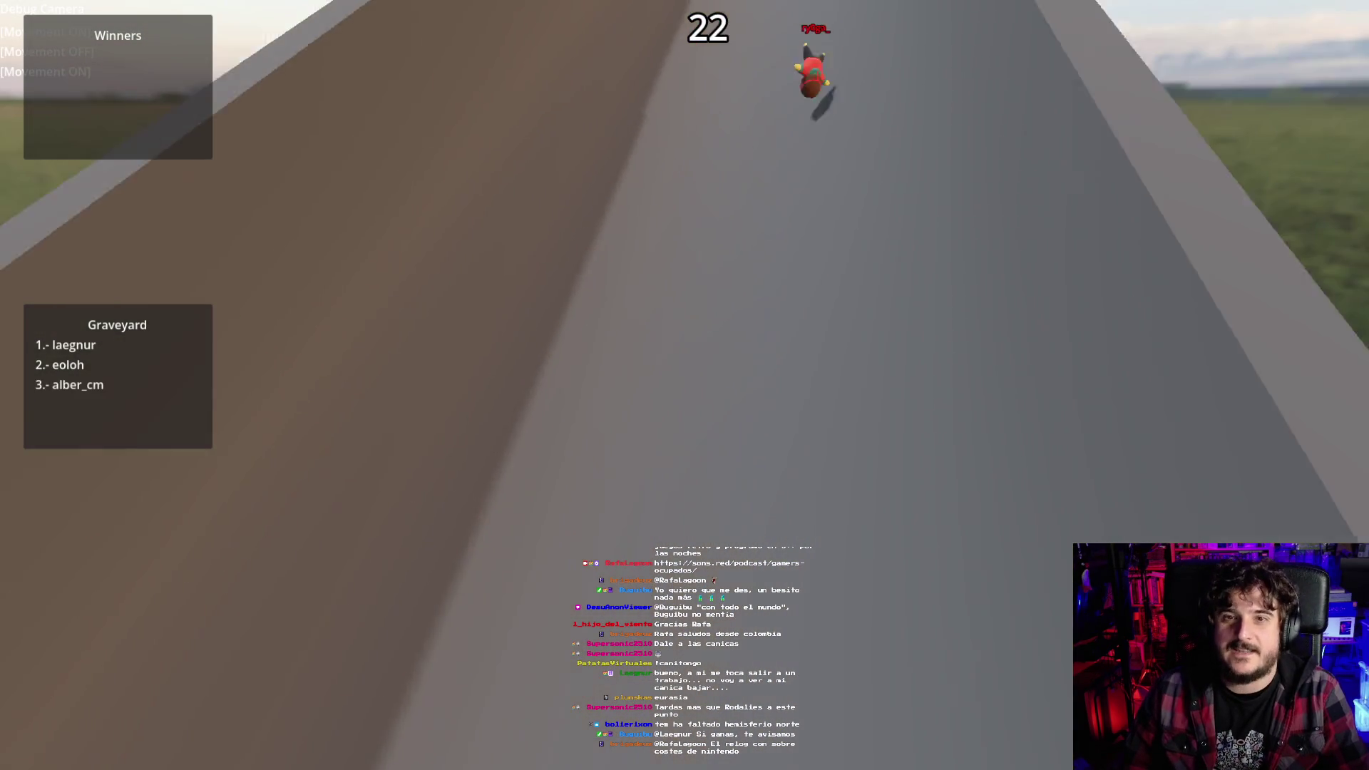
Step: Pull back over the chute segments and follow the marbles down the chute from above
key("s")
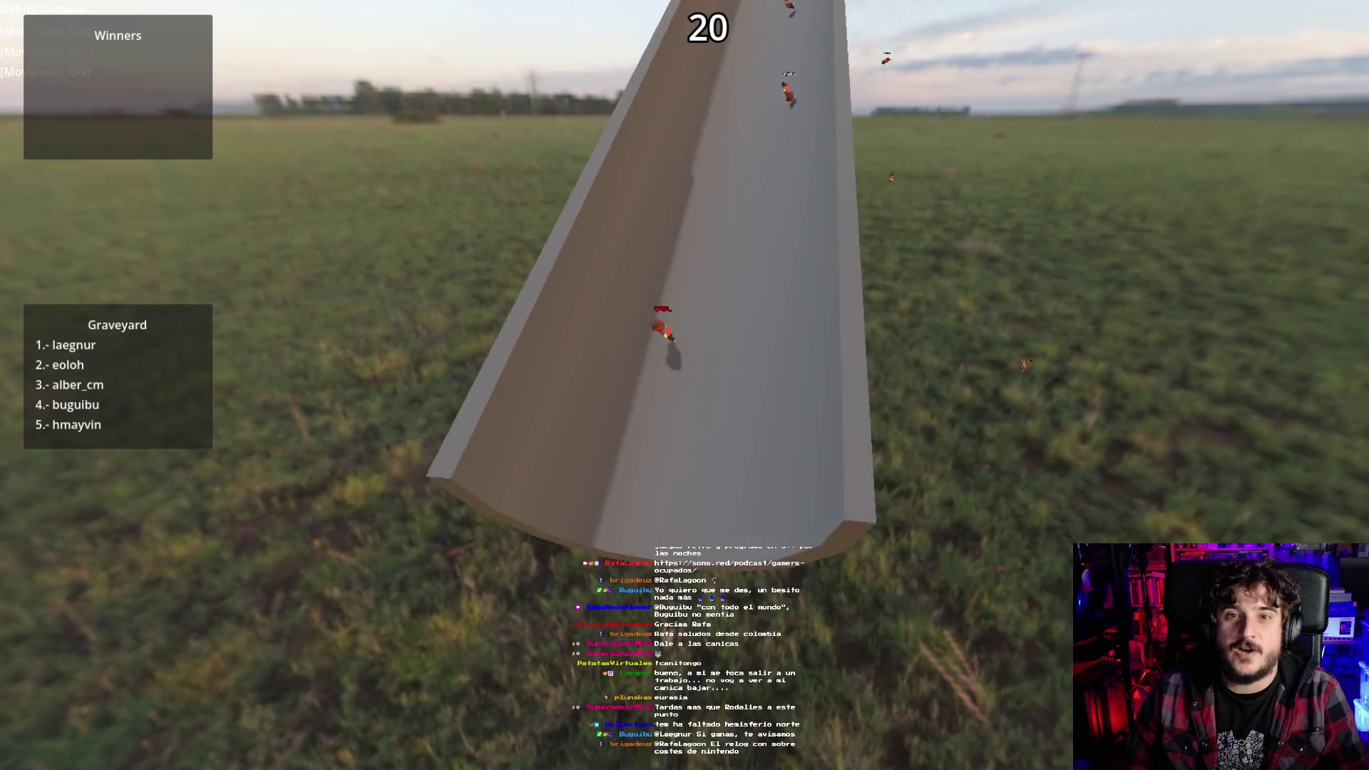
key("s")
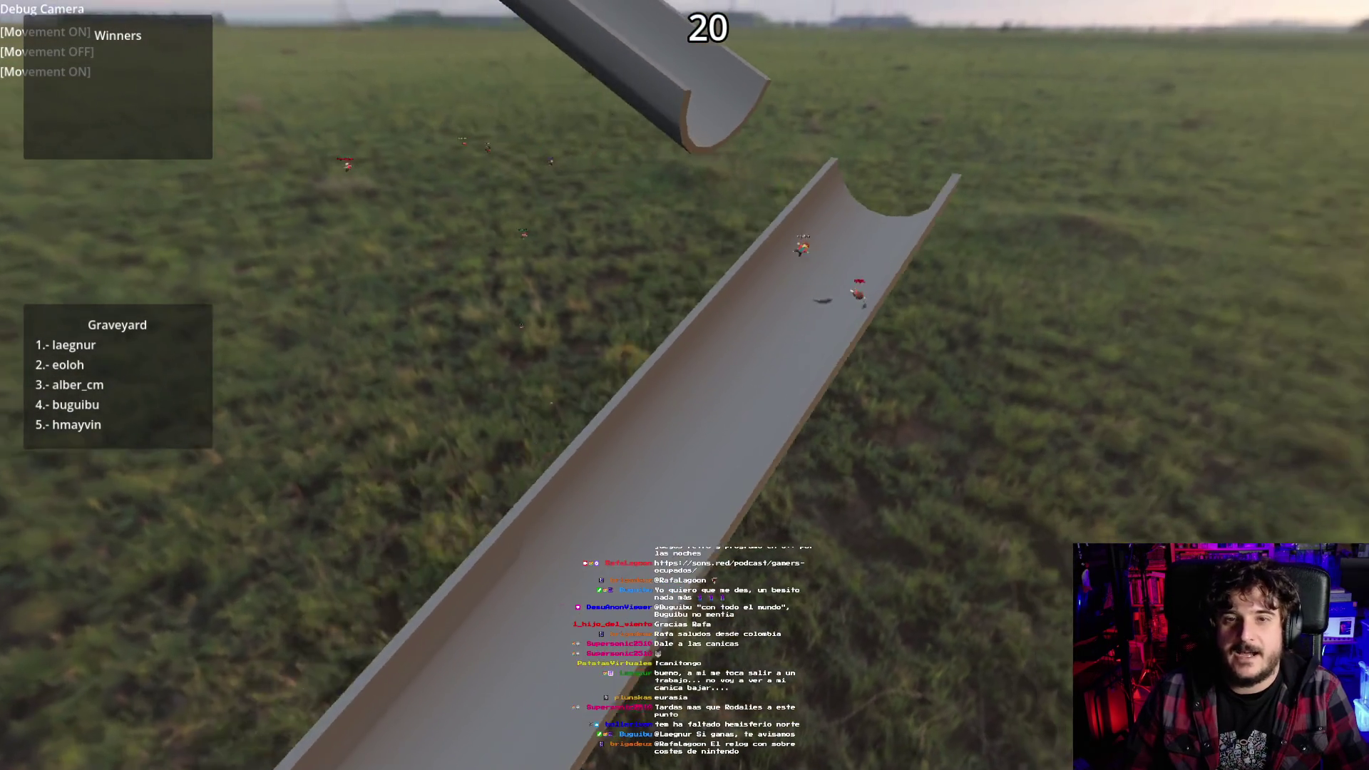
key("d")
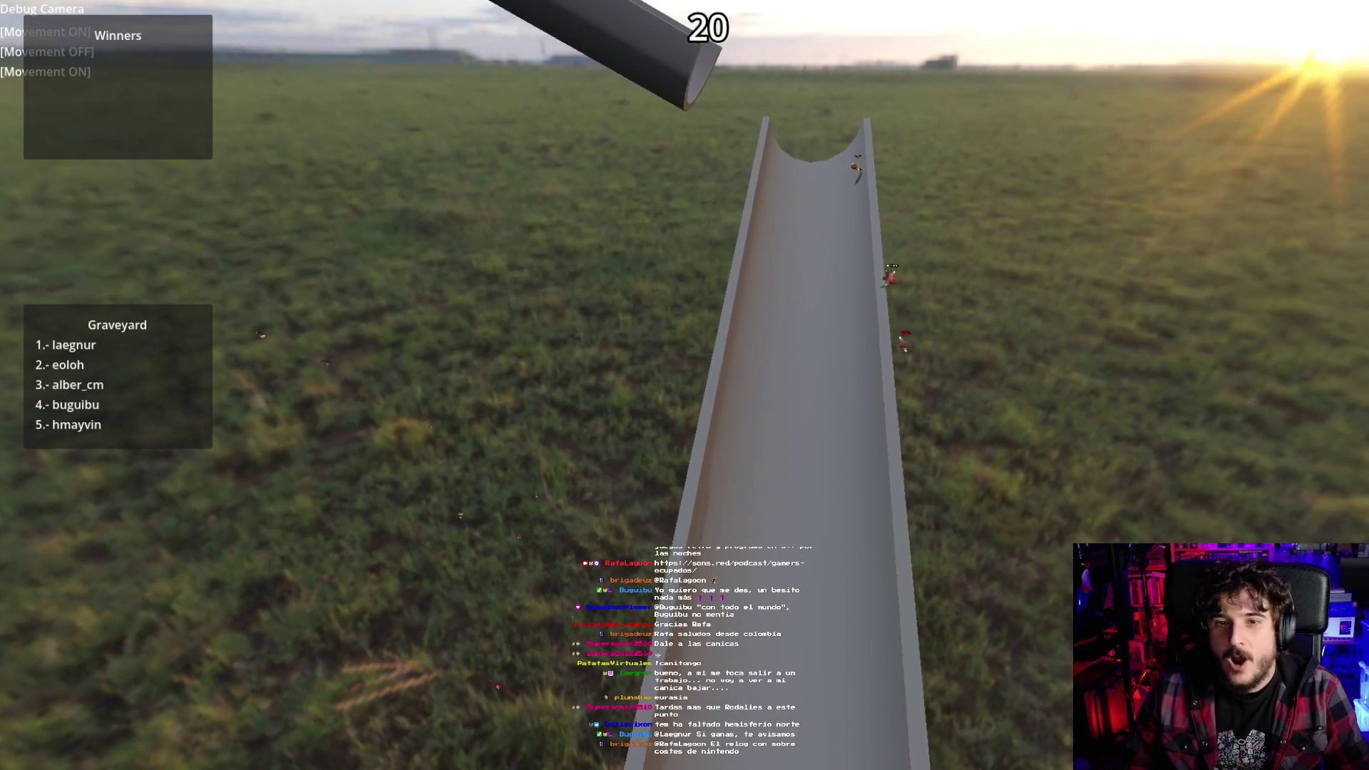
key("d")
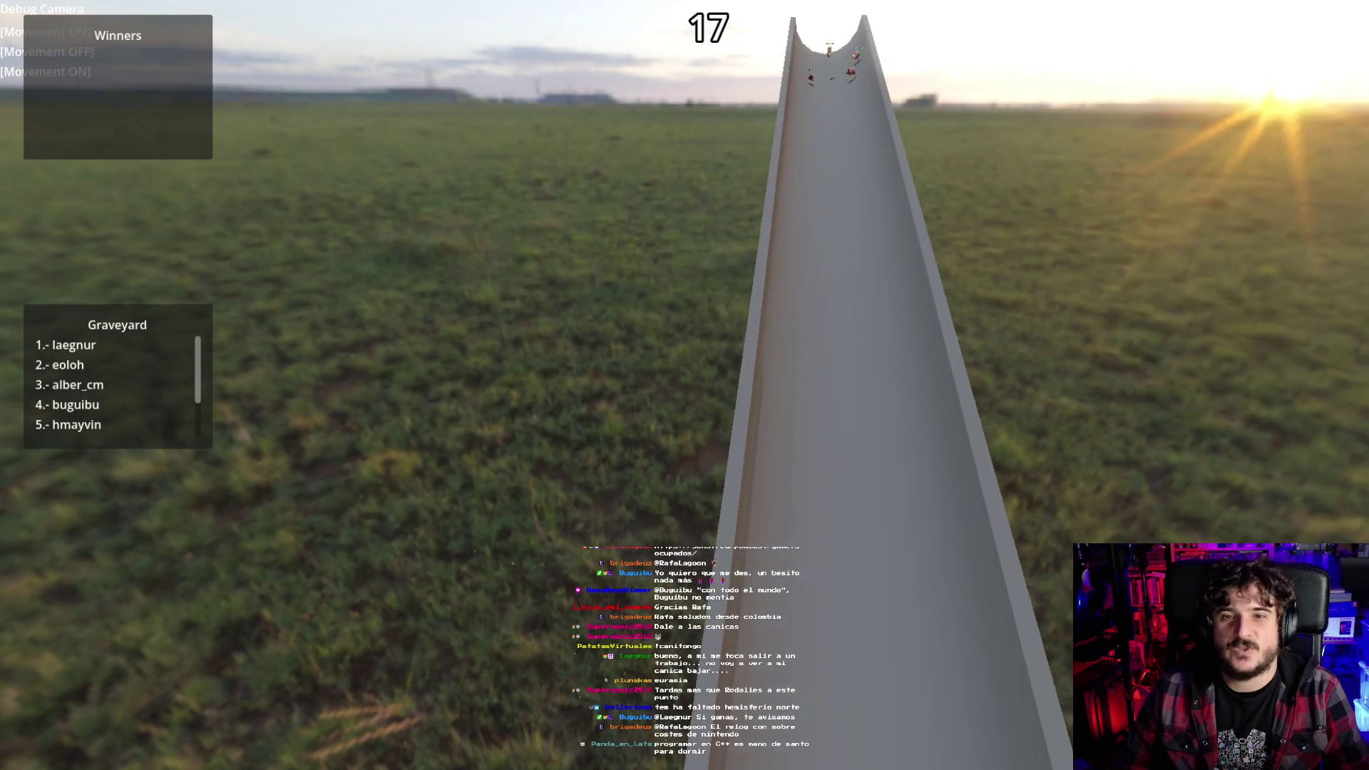
key("s")
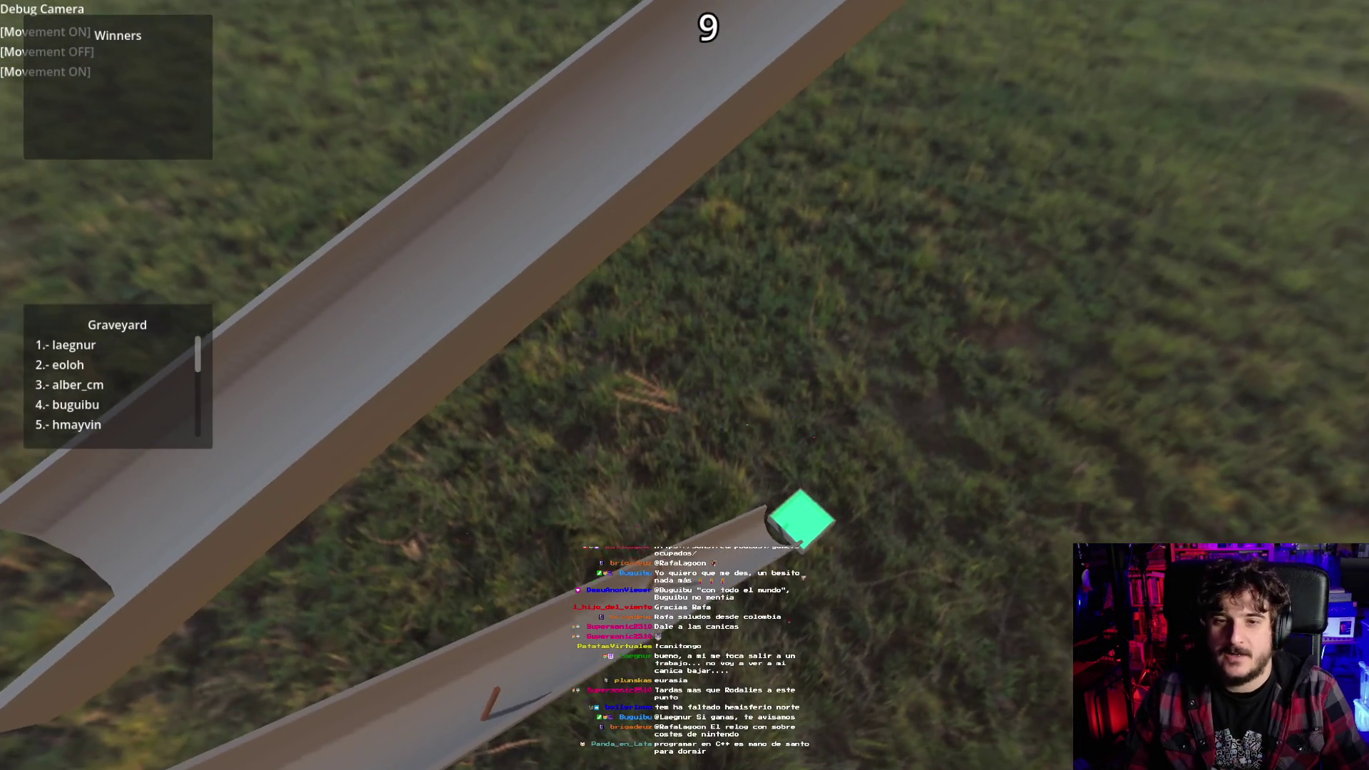
key("s")
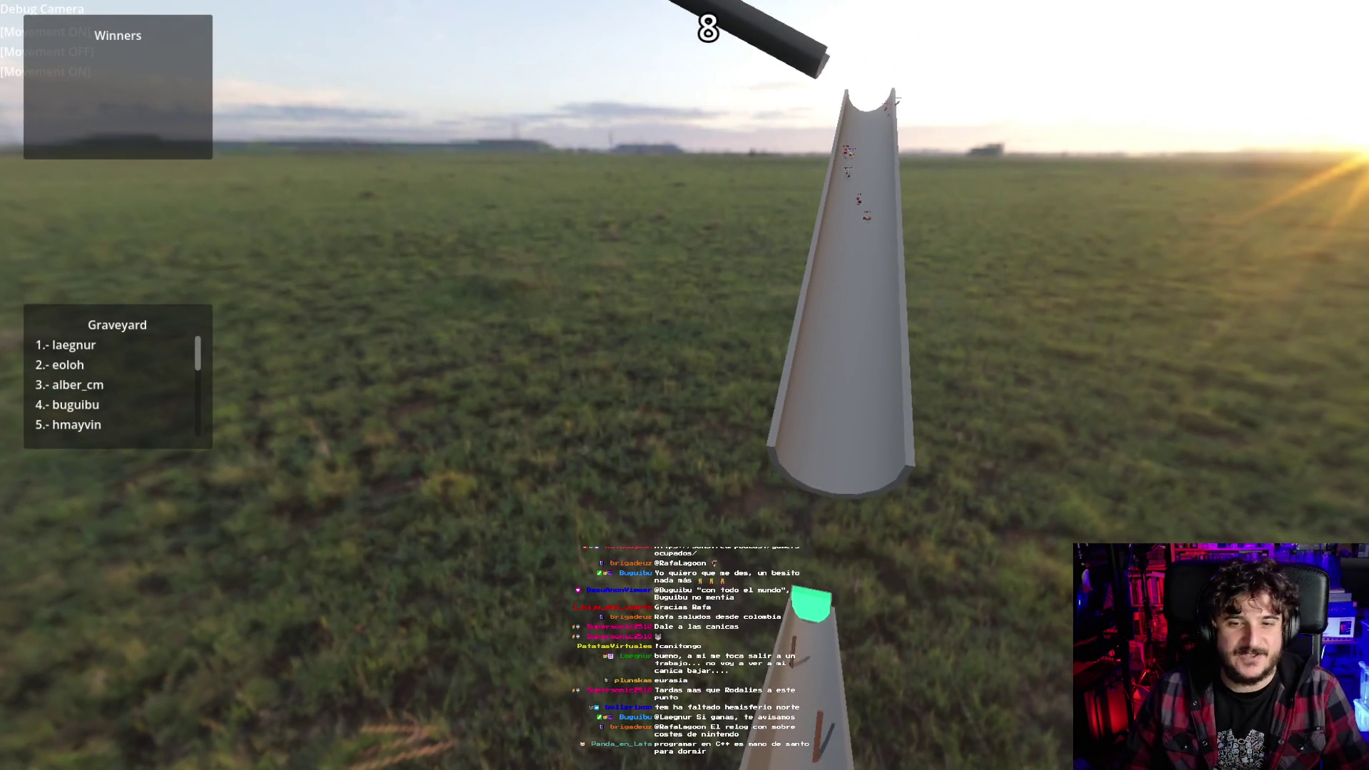
key("a")
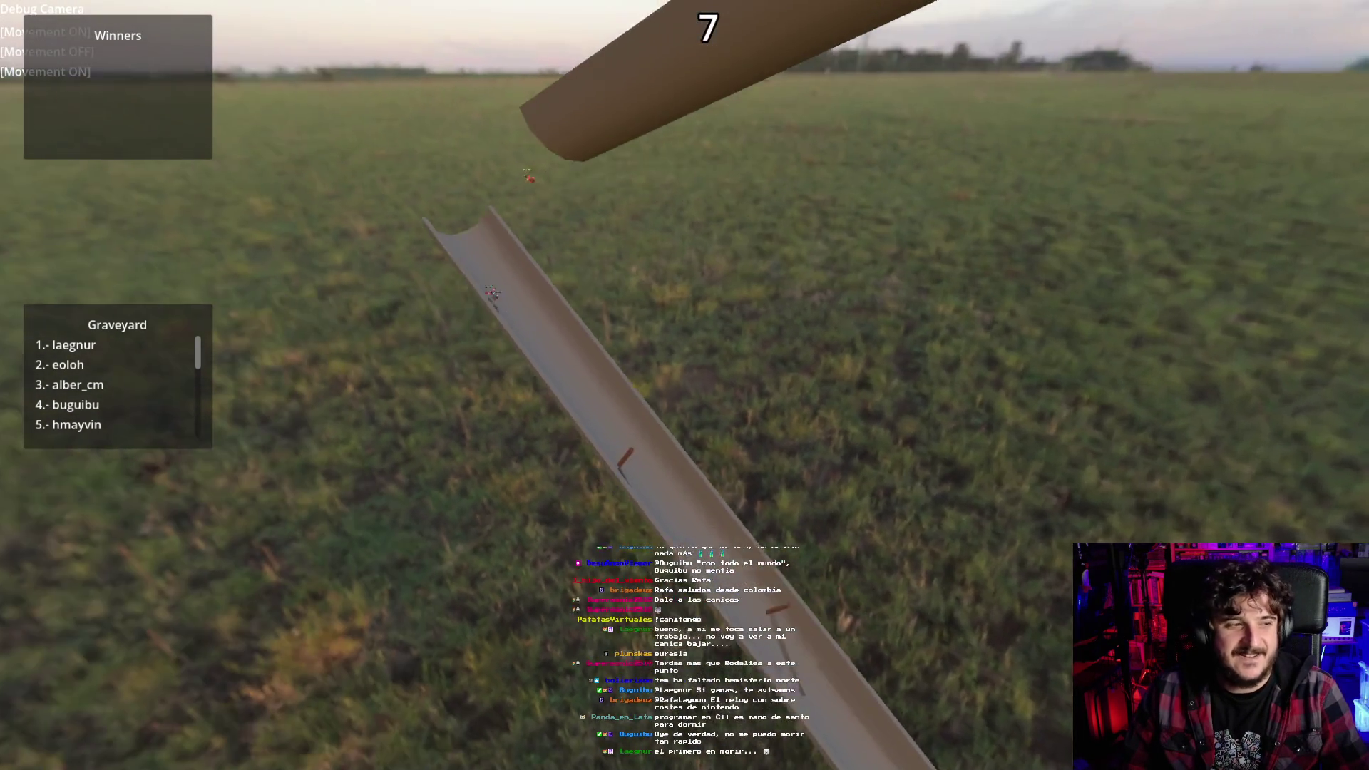
key("s")
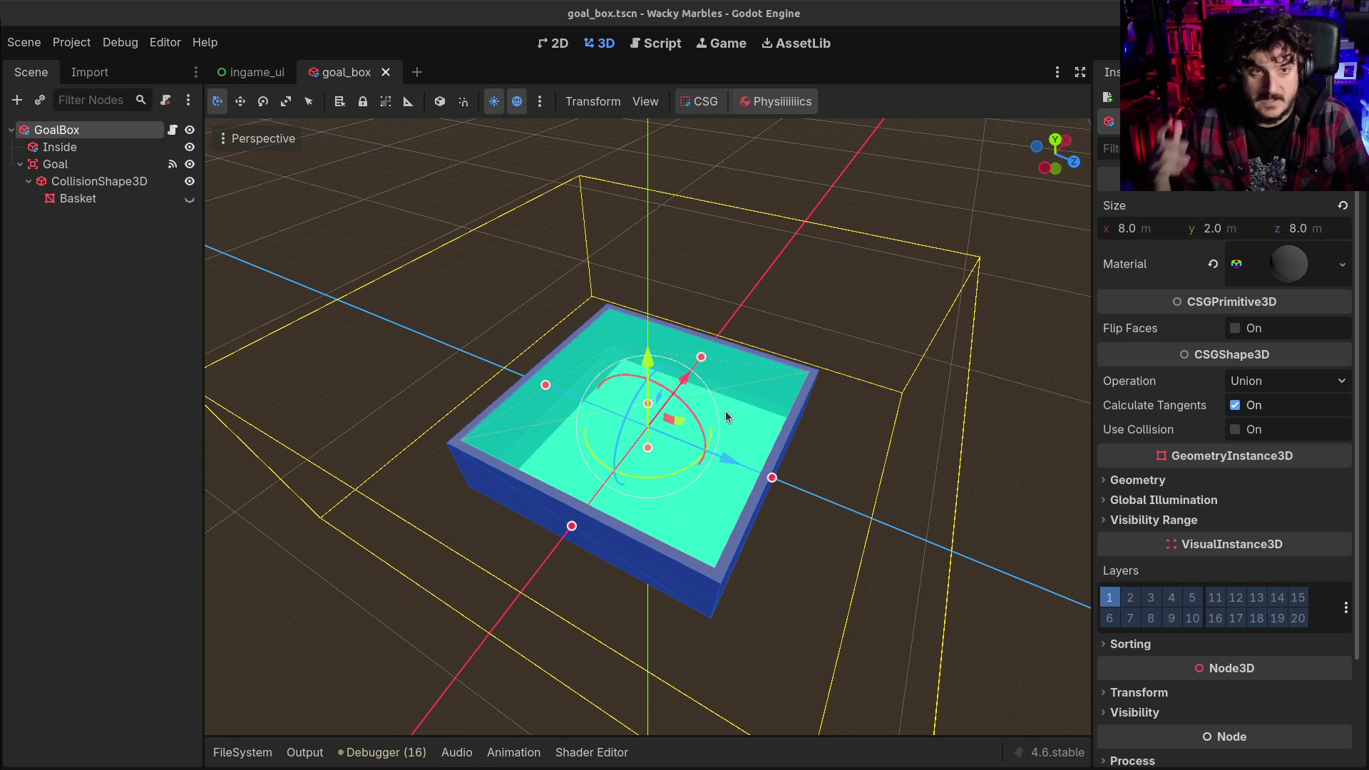
Step: Browse goal.gd and mill.gd, then bring up mill_blades.gd in the script editor
left_click(659, 44)
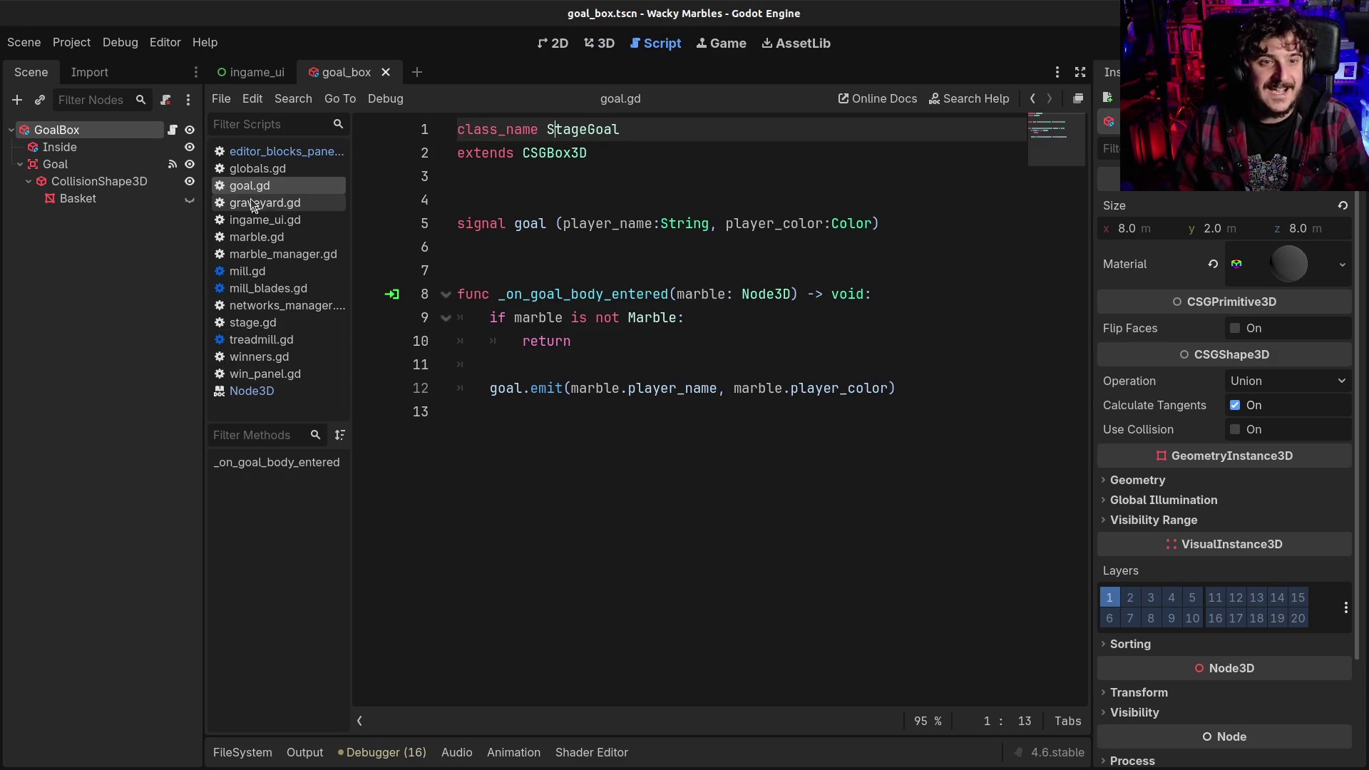
left_click(285, 151)
left_click(257, 273)
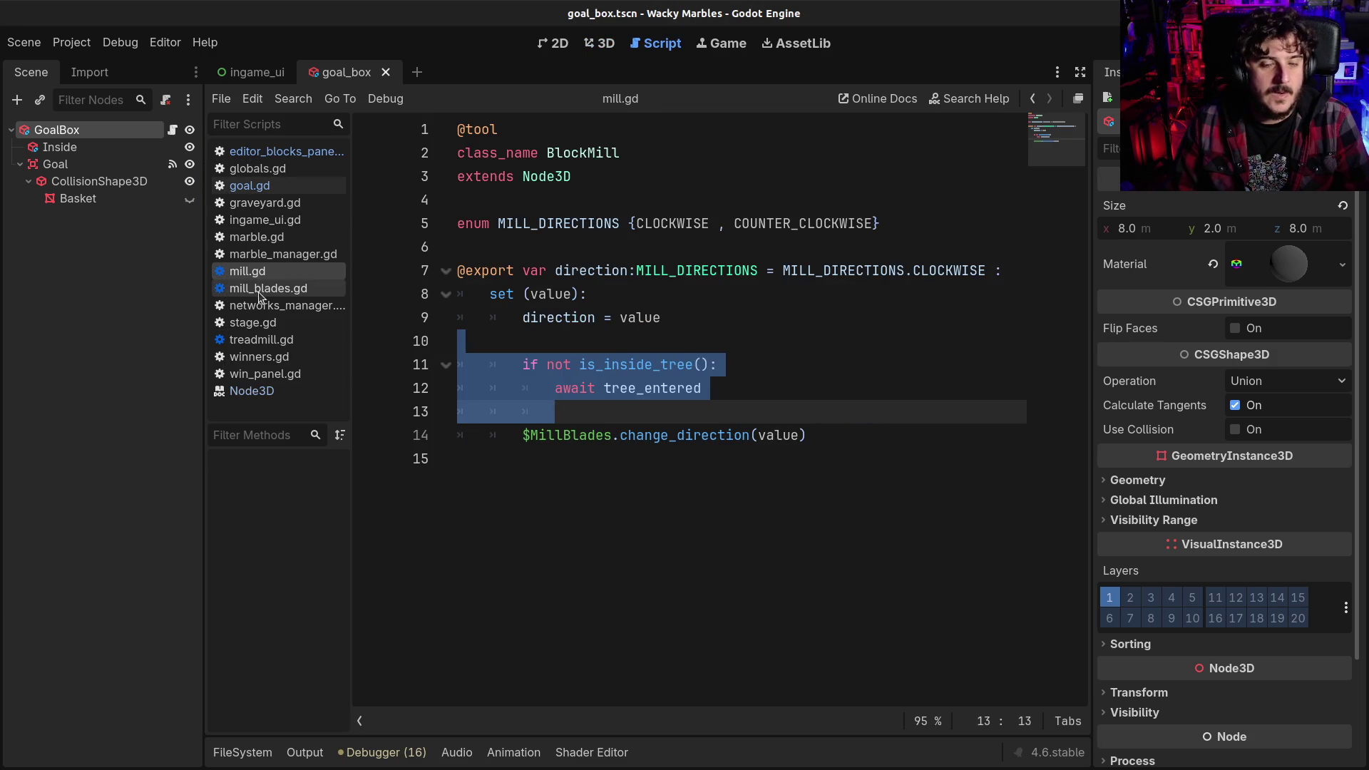
left_click(260, 288)
Step: Insert a blank line at line 15 of mill_blades.gd and briefly view the Node3D help
left_click(564, 451)
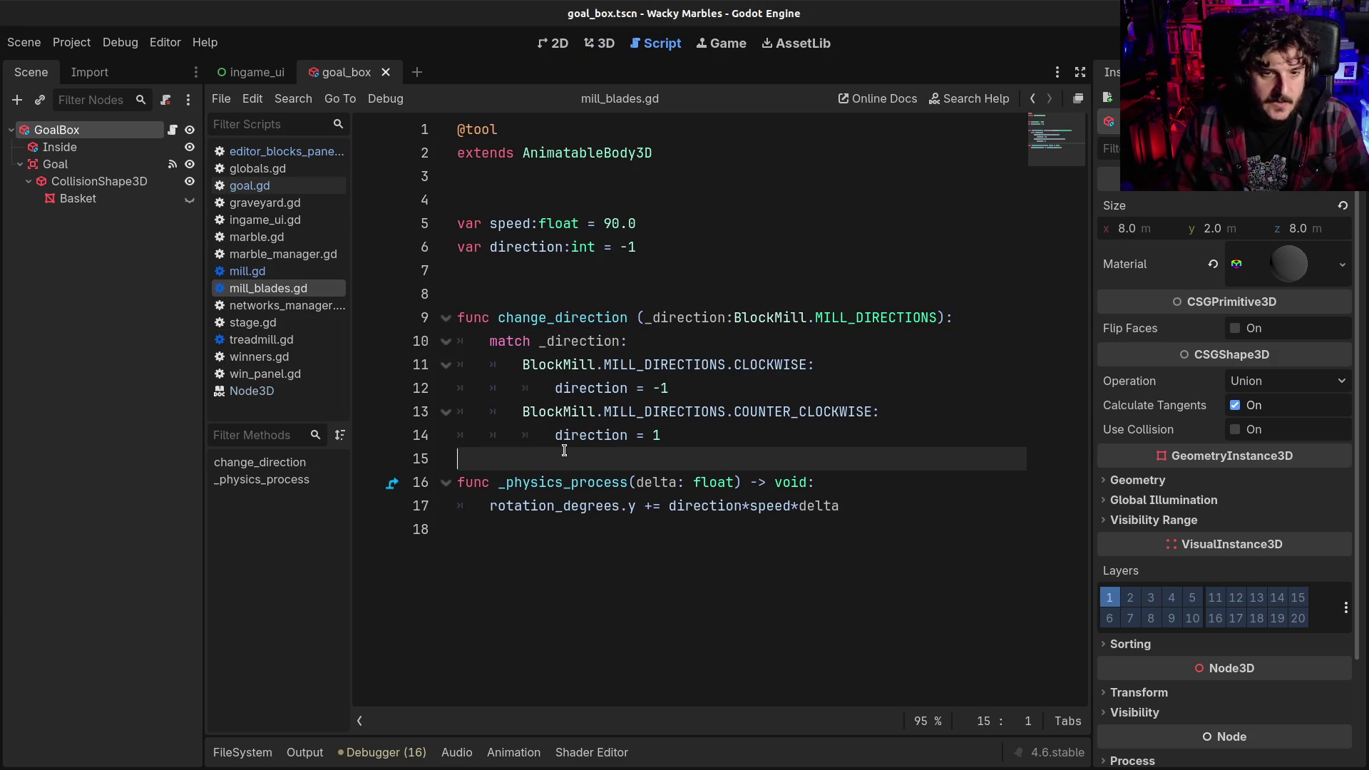
key("Return")
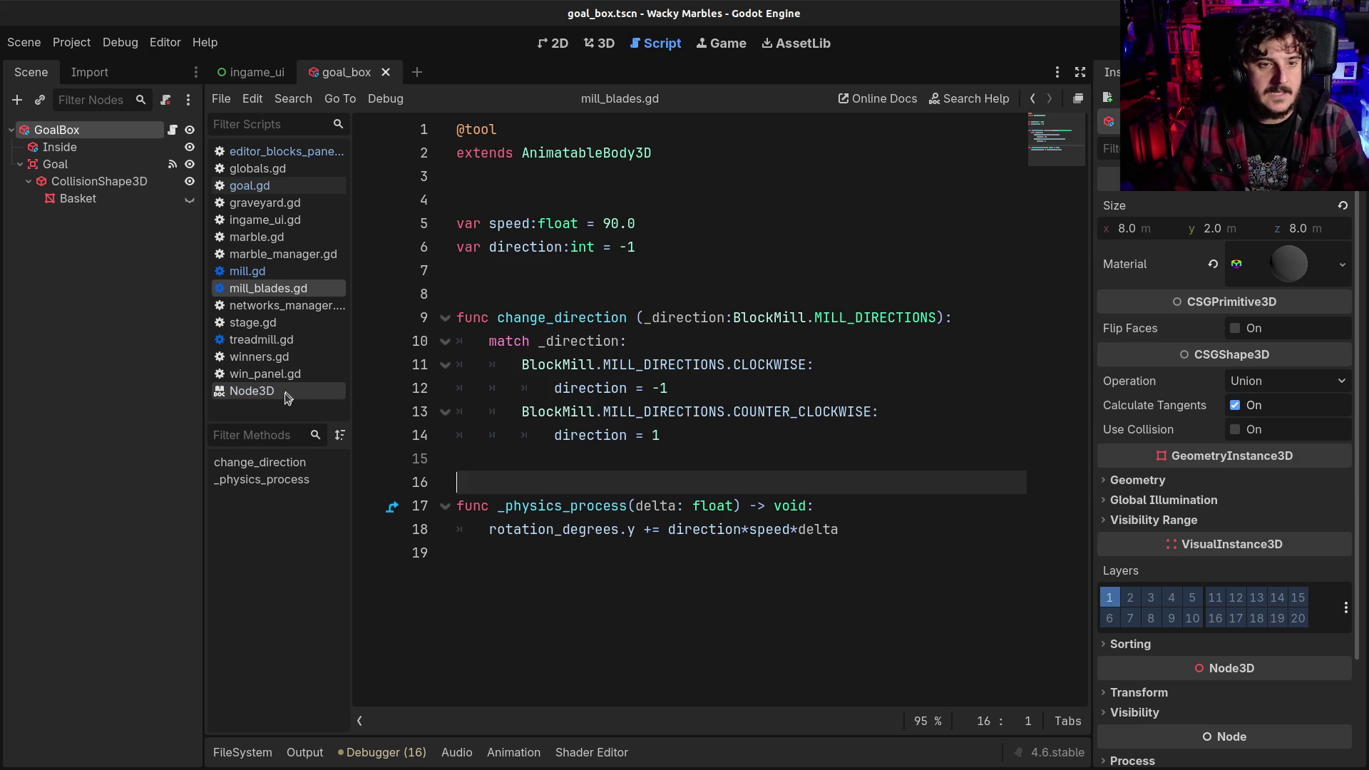
left_click(286, 396)
middle_click(285, 396)
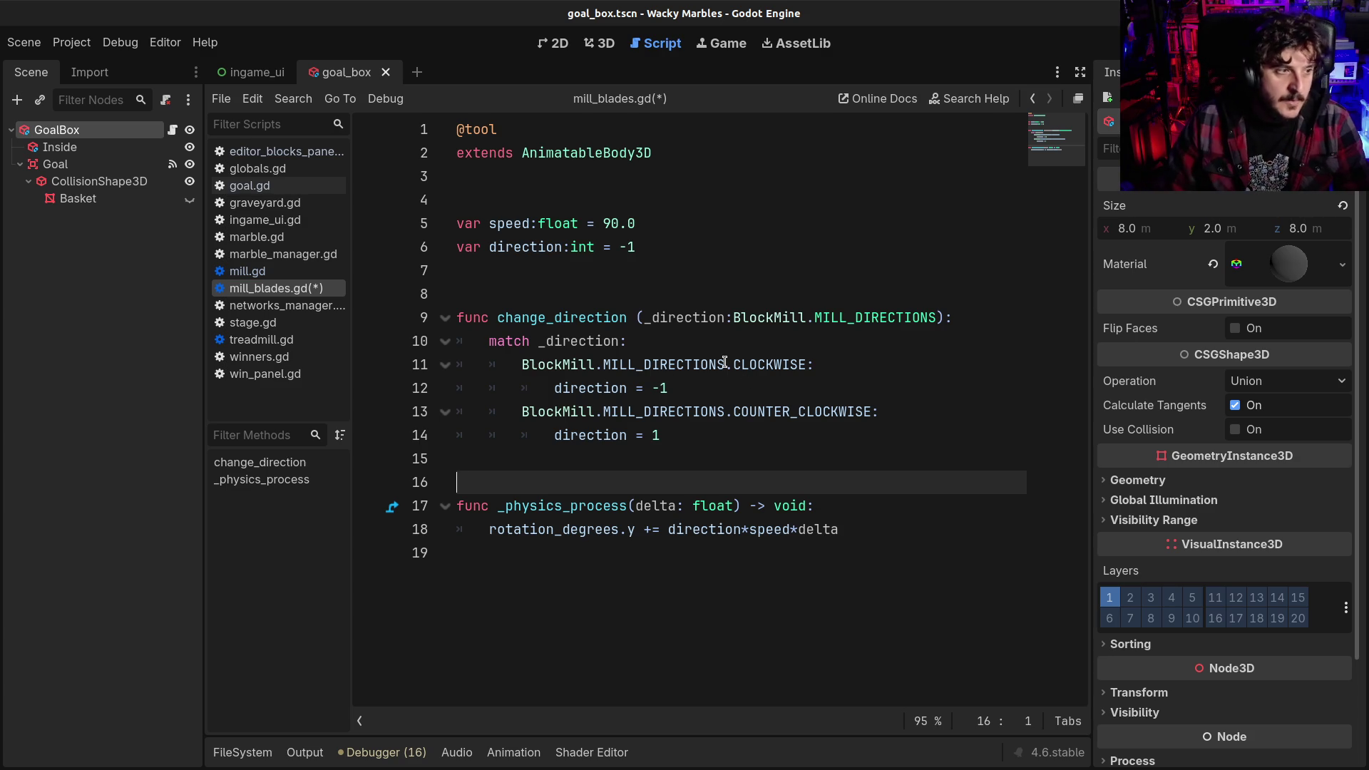
mouse_move(724, 362)
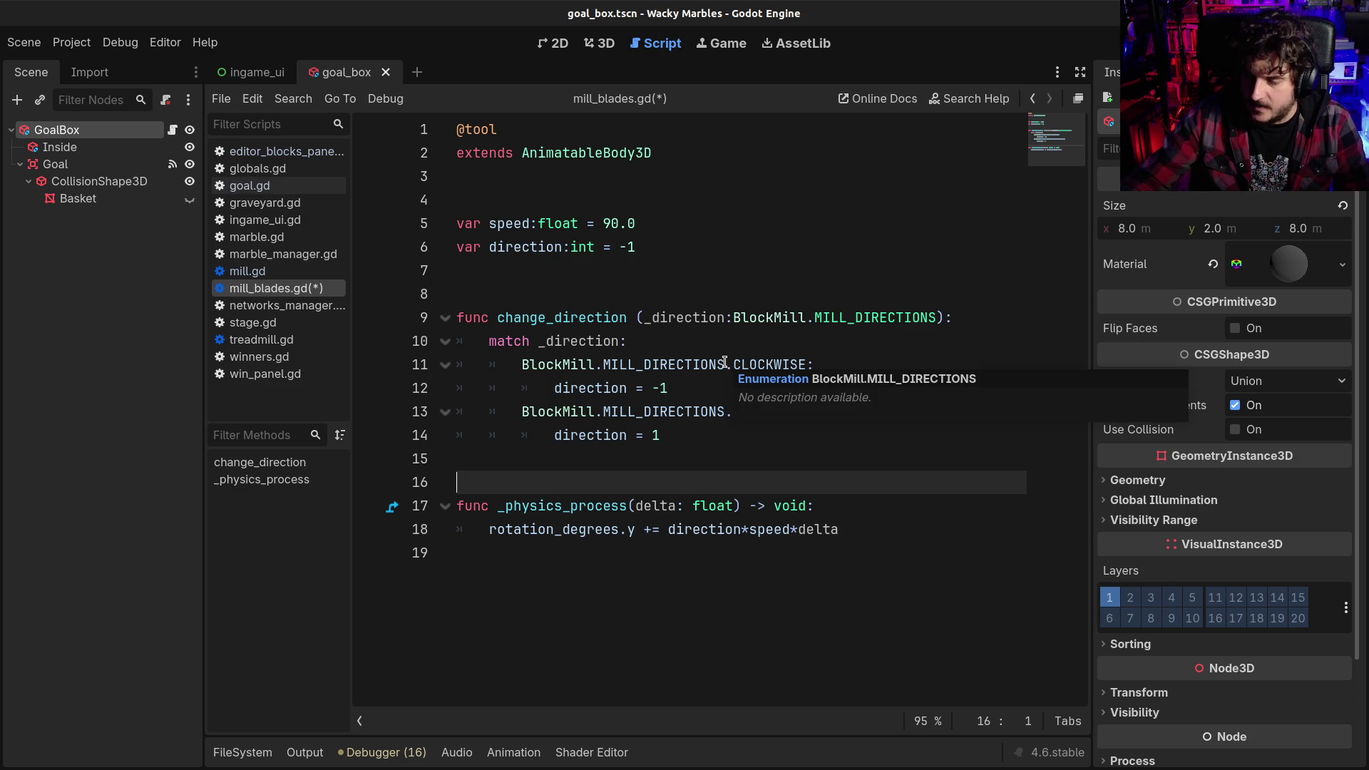